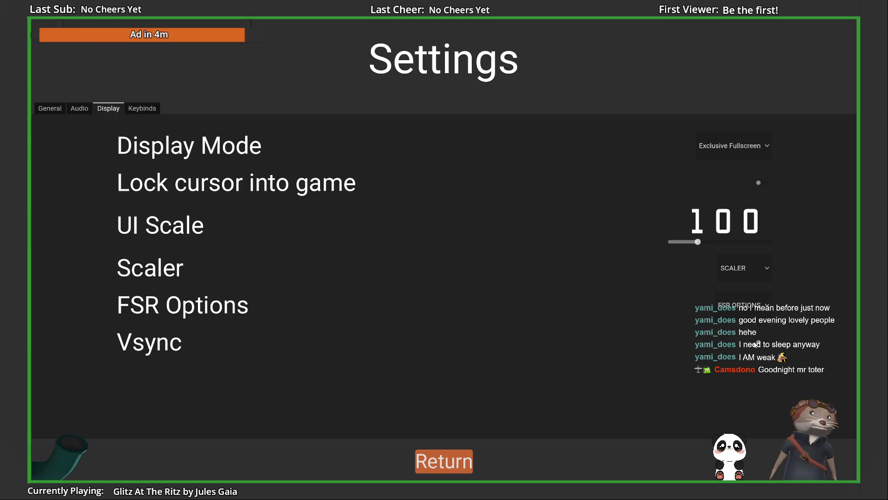
Set the scaler to BILINEAR and FSR Options to Balanced, trying Performance along the way.
left_click(751, 309)
left_click(744, 268)
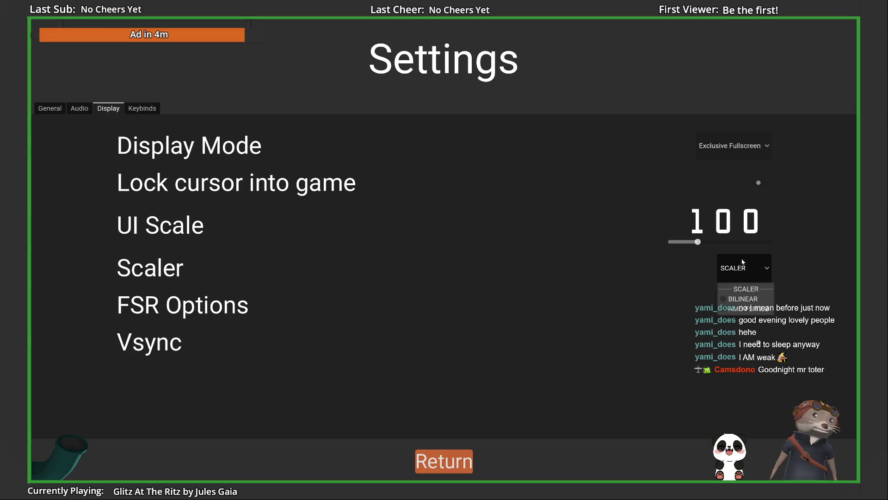
left_click(743, 268)
left_click(743, 268)
left_click(742, 297)
left_click(743, 304)
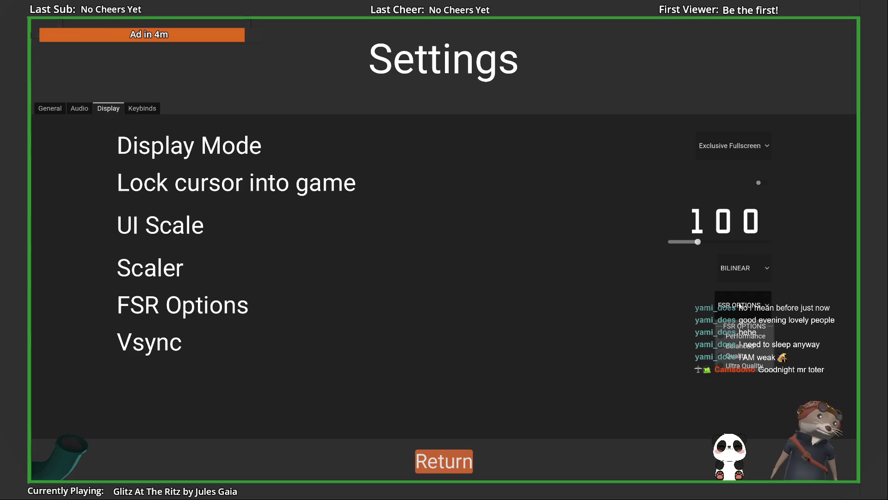
left_click(745, 336)
left_click(744, 302)
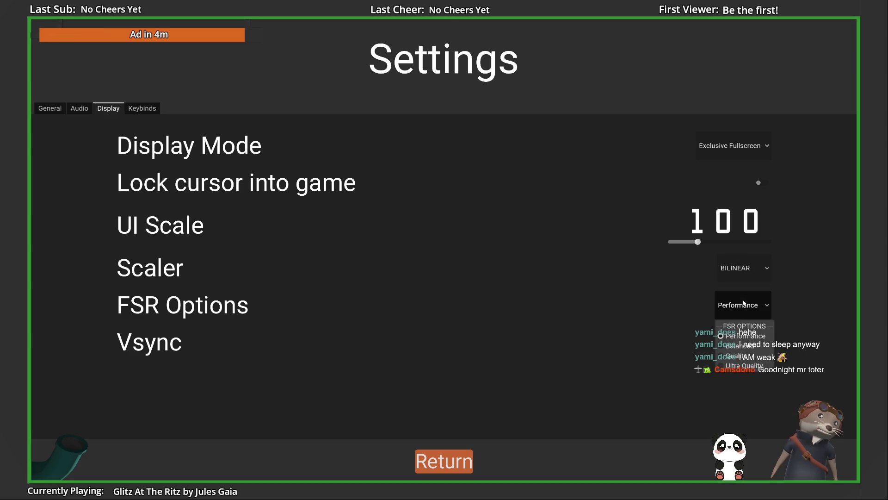
left_click(740, 345)
Switch the scaler to AMD FSR 2.2 and back to BILINEAR, then return to the pause menu.
left_click(744, 268)
left_click(745, 309)
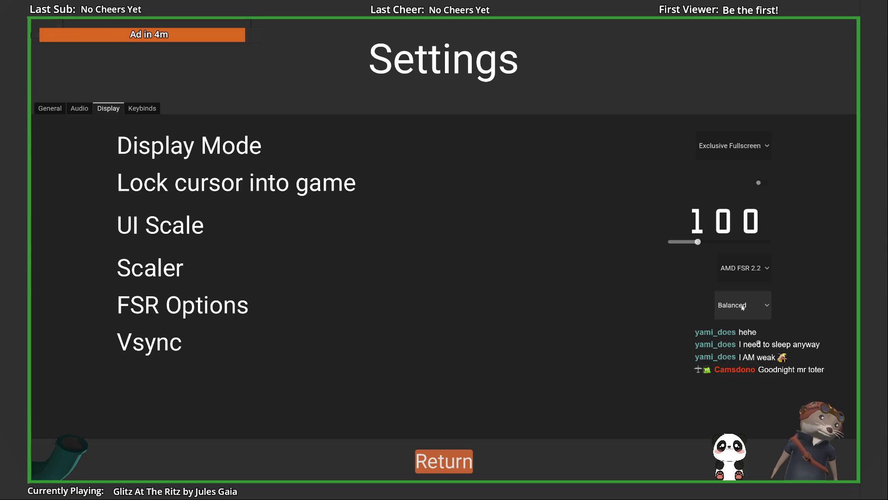
left_click(744, 303)
left_click(744, 336)
left_click(744, 268)
left_click(746, 298)
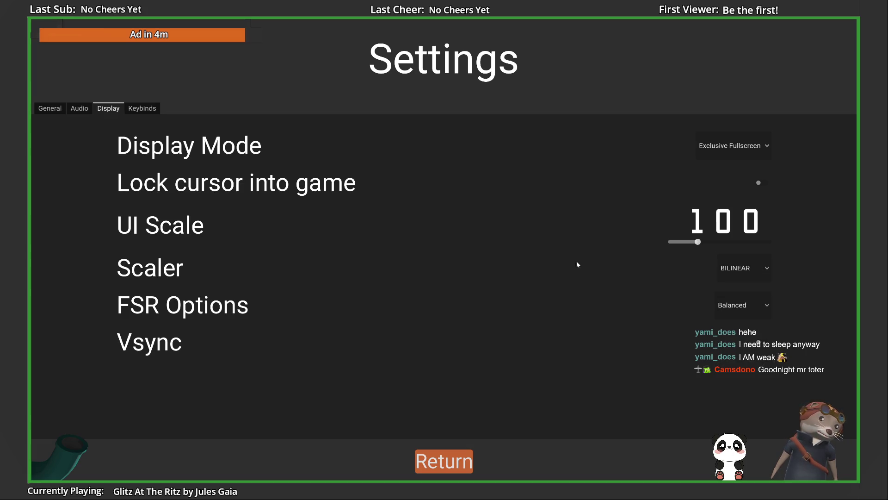
left_click(429, 451)
Quit the game and review the NullReferenceException entries in the Debugger's Errors list.
left_click(461, 386)
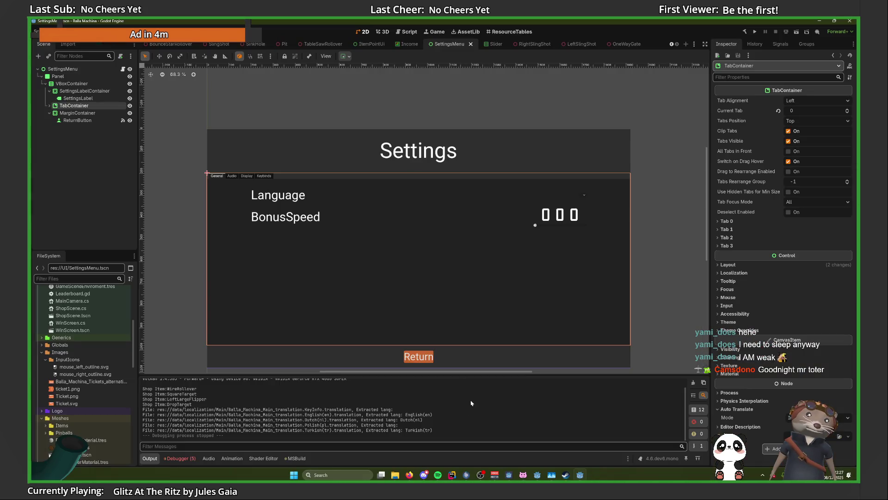
left_click(181, 458)
left_click(195, 378)
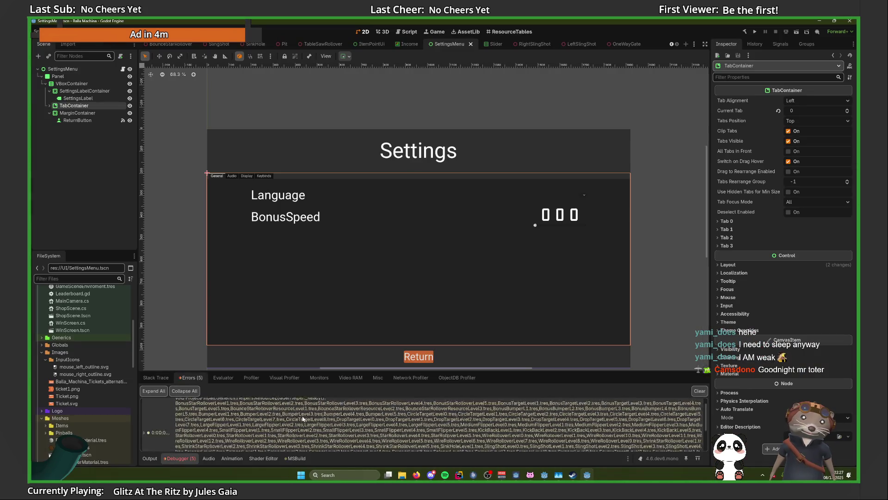
scroll(324, 430, "down", 3)
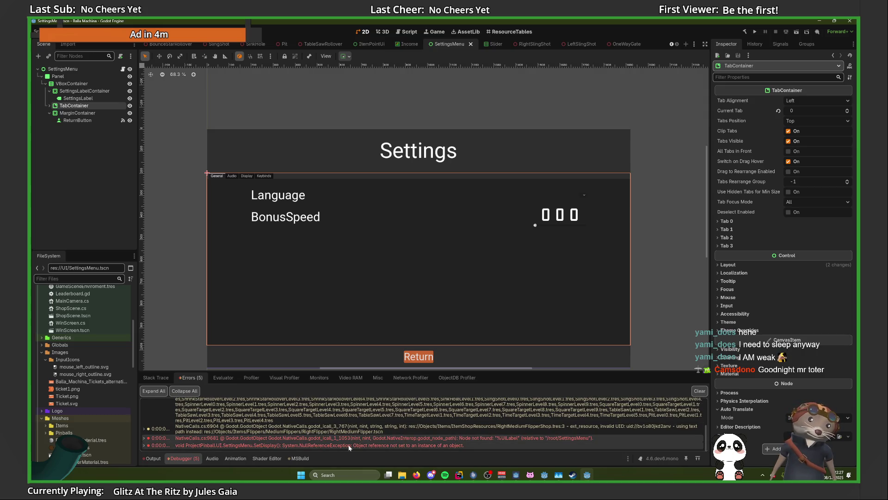
Expand the TabContainer node in the Scene dock, then switch to SettingsMenu.cs in Rider.
left_click(89, 147)
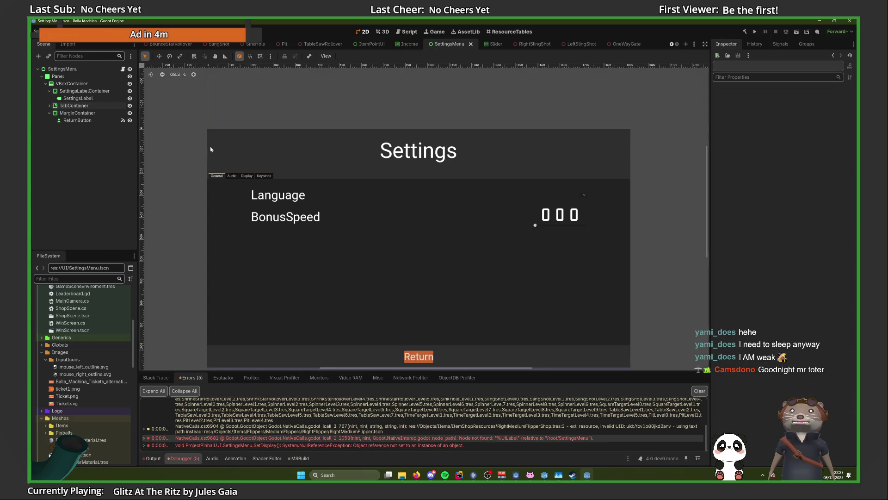
left_click(45, 106)
left_click(49, 106)
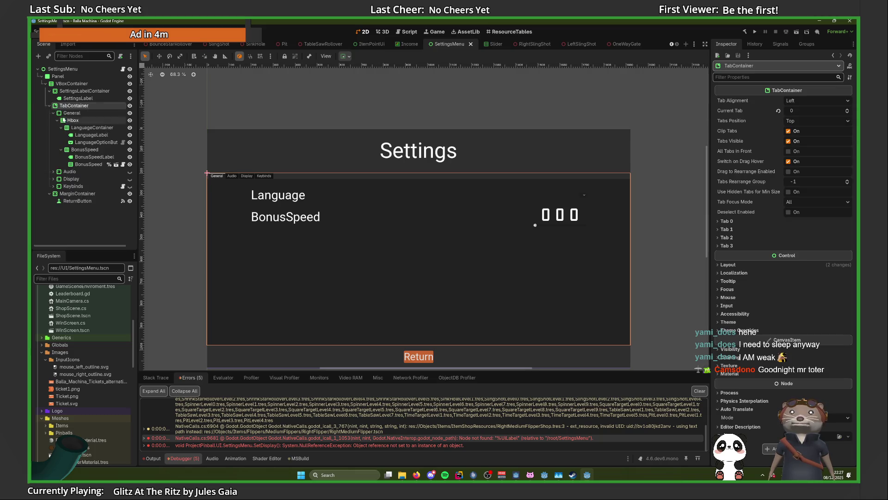
key("alt+Tab")
key("alt+Tab")
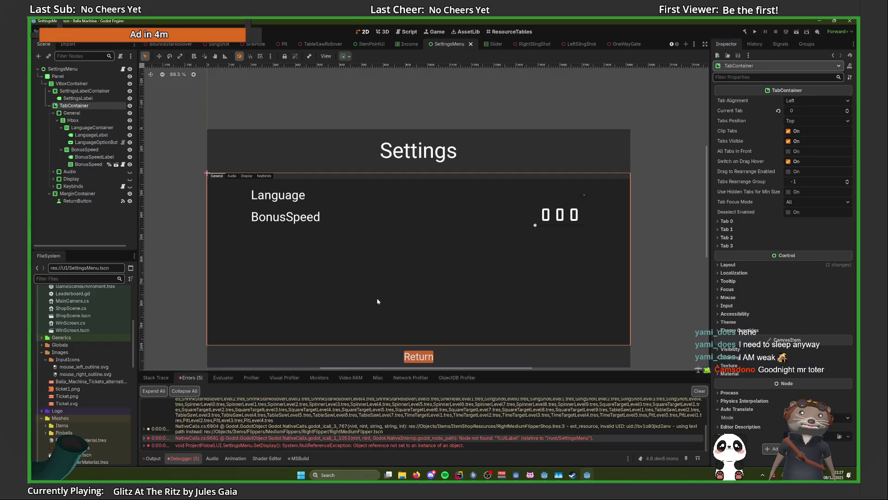
key("alt+Tab")
scroll(379, 298, "up", 10)
Search the file for 'uilabel' and delete the _uiLabel field declaration.
key("ctrl+f")
type("UISl")
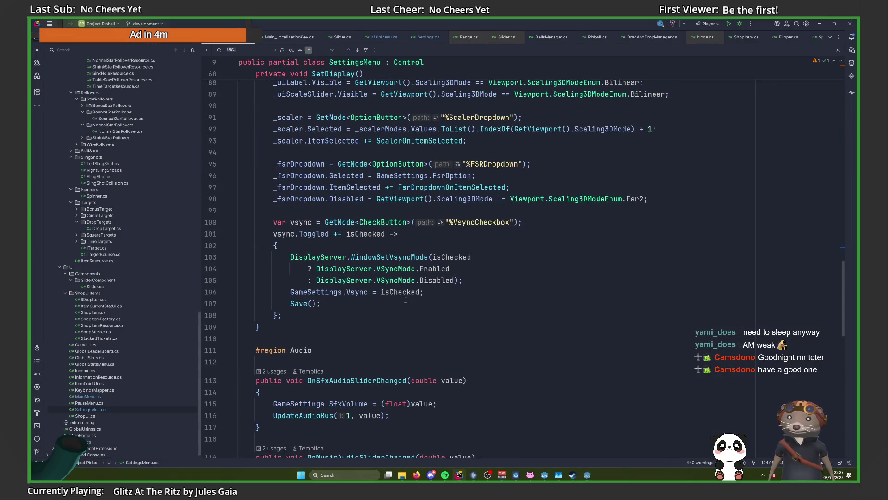
key("BackSpace")
key("BackSpace")
key("BackSpace")
type("uilabel")
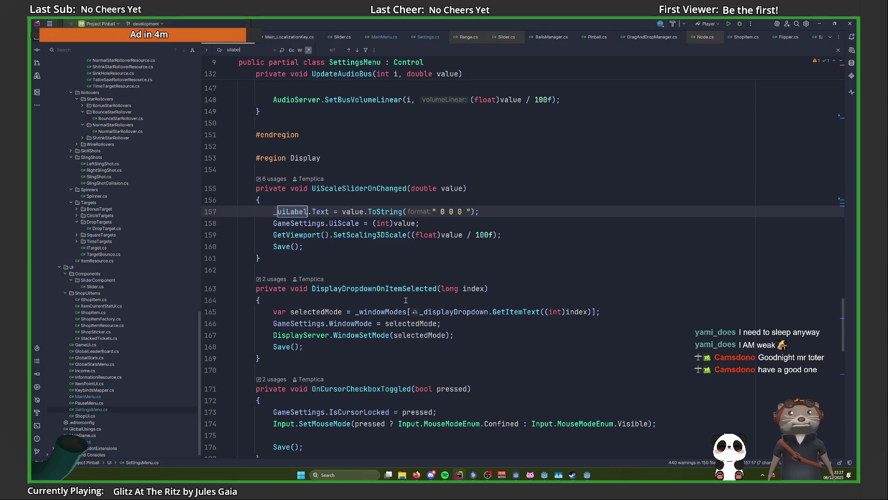
scroll(331, 265, "up", 2)
left_click(297, 282, "ctrl")
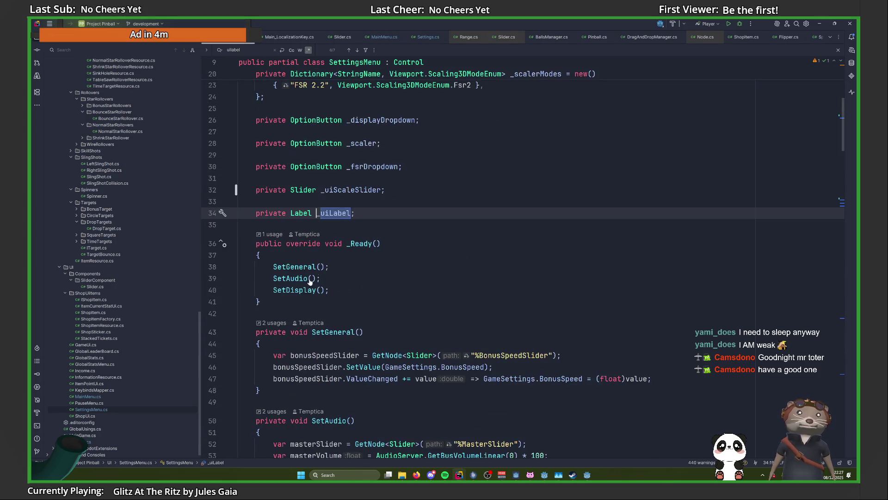
key("ctrl+y")
Delete the _uiLabel GetNode and _uiLabel.Text lines in SetDisplay.
scroll(396, 211, "down", 10)
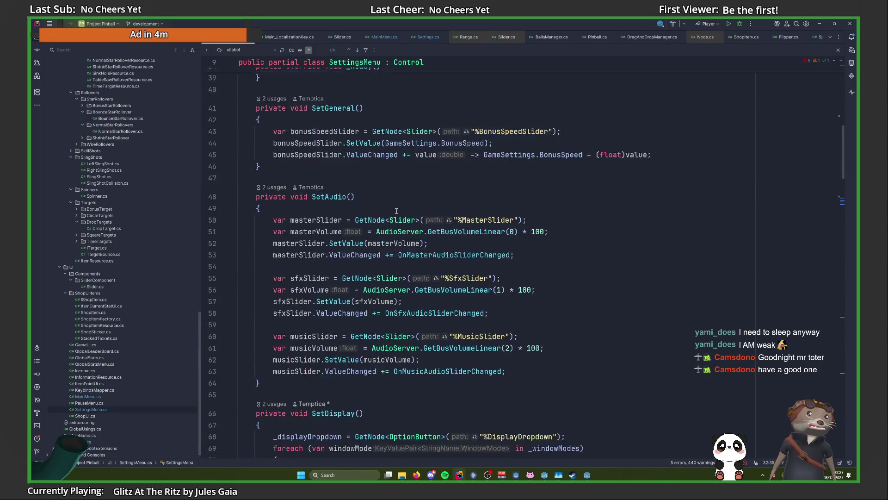
scroll(395, 212, "down", 6)
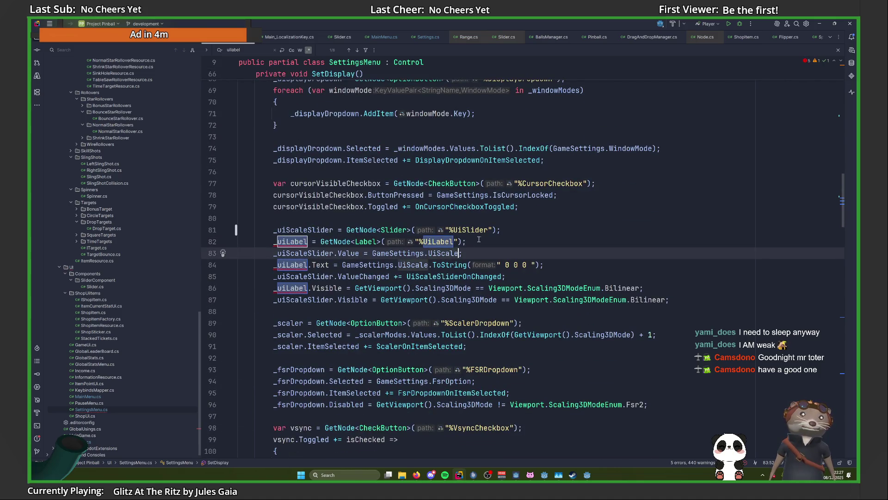
left_click_drag(491, 242, 538, 229)
key("BackSpace")
key("Down")
key("Down")
key("shift+Up")
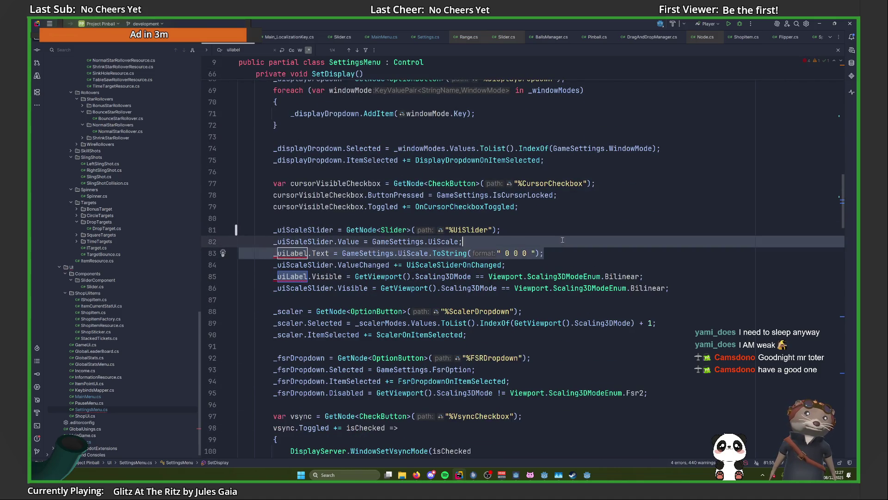
key("BackSpace")
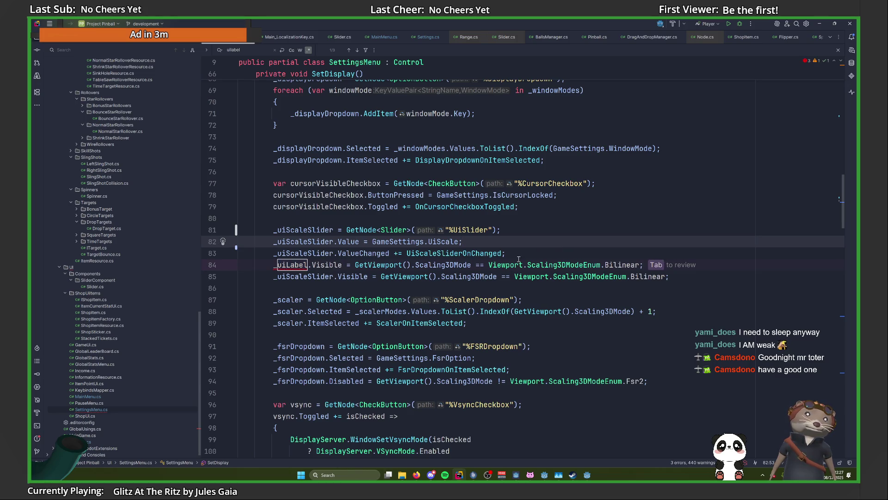
key("Down")
key("Down")
key("Down")
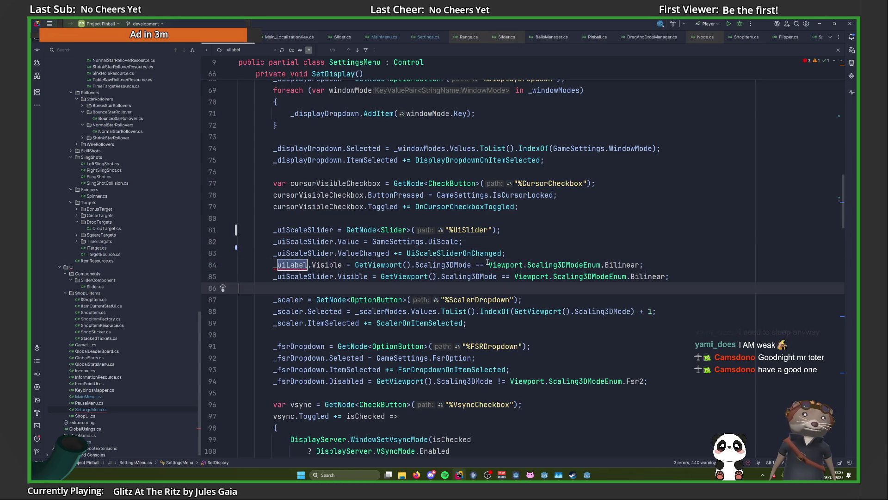
left_click(661, 265)
Remove the leftover _uiLabel.Visible line from SetDisplay.
key("shift+Up")
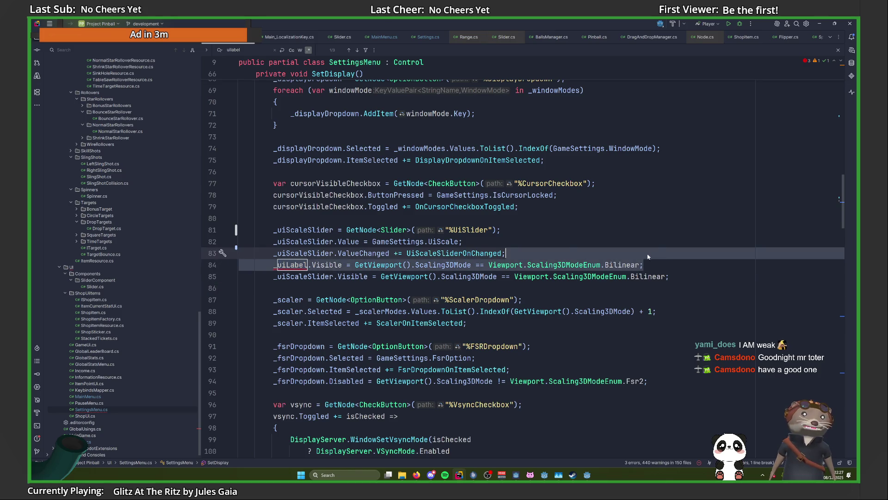
key("ctrl+z")
key("ctrl+z")
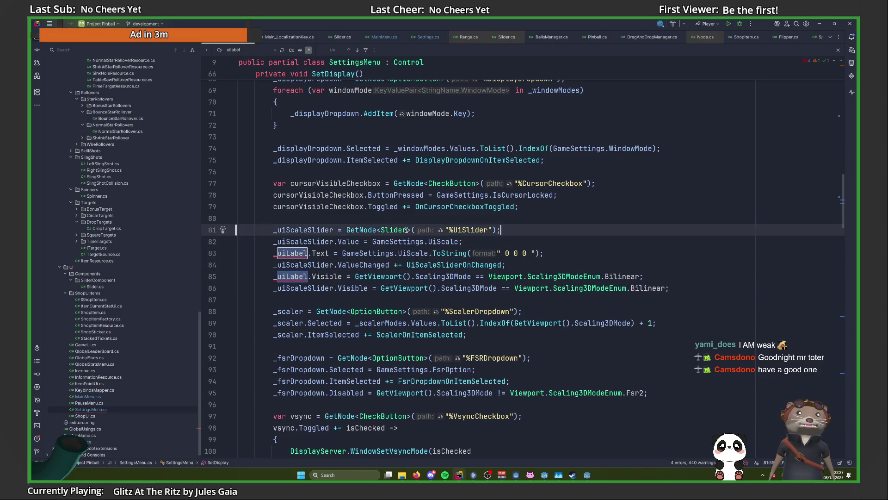
key("ctrl+shift+z")
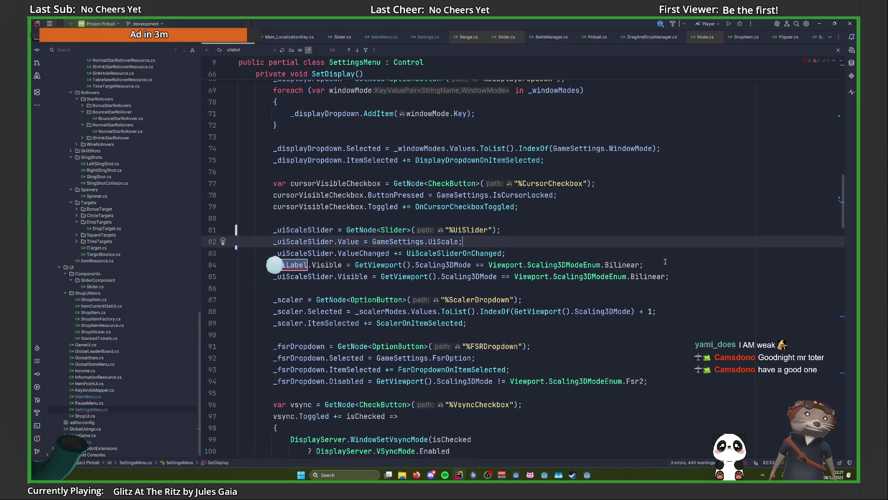
key("ctrl+shift+z")
key("BackSpace")
Review the remaining _uiScaleSlider setup lines in SetDisplay.
left_click(311, 253)
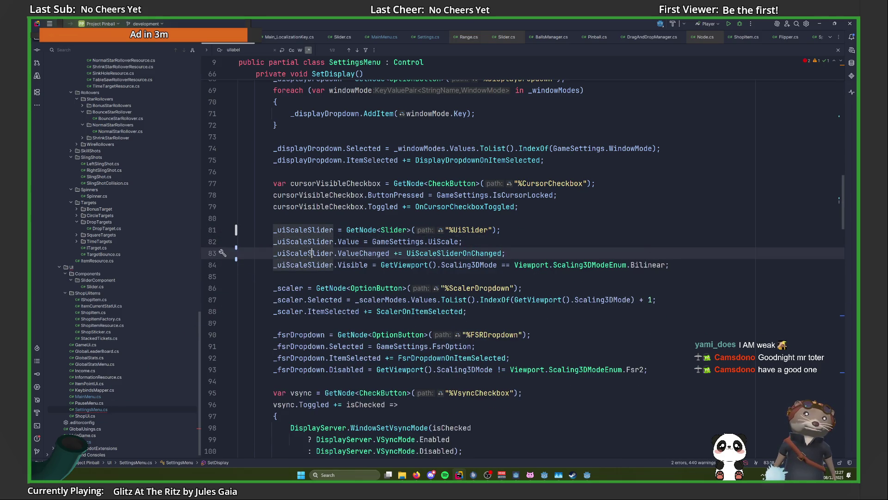
left_click(308, 230)
left_click(314, 263)
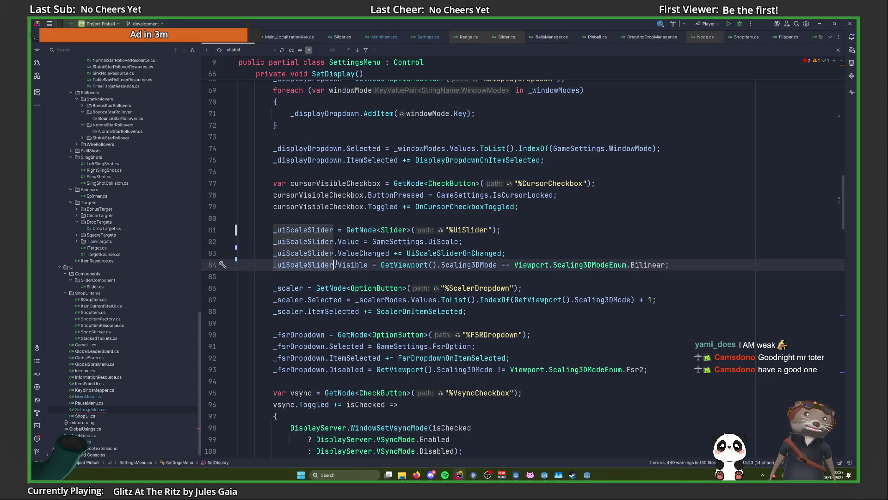
scroll(336, 264, "down", 5)
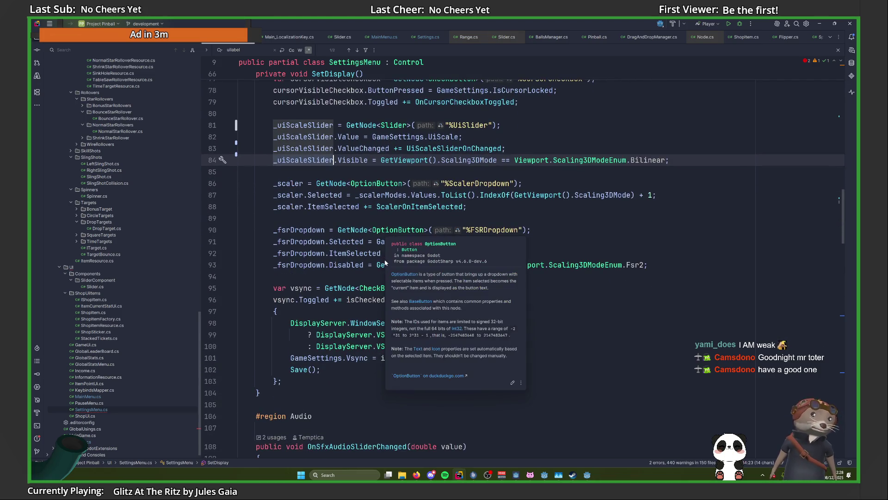
Delete the _uiLabel lines in UiScaleSliderOnChanged and ScalerOnItemSelected.
scroll(384, 263, "down", 20)
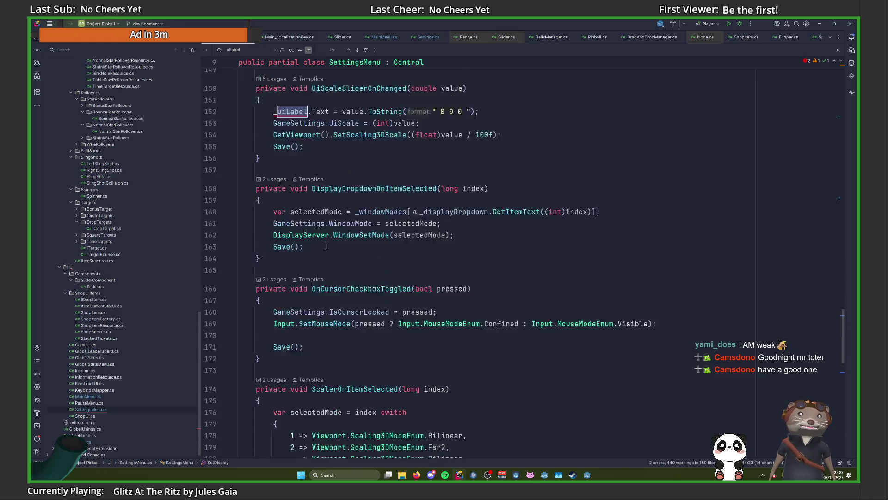
scroll(326, 246, "up", 5)
left_click(481, 288)
key("shift+Up")
key("BackSpace")
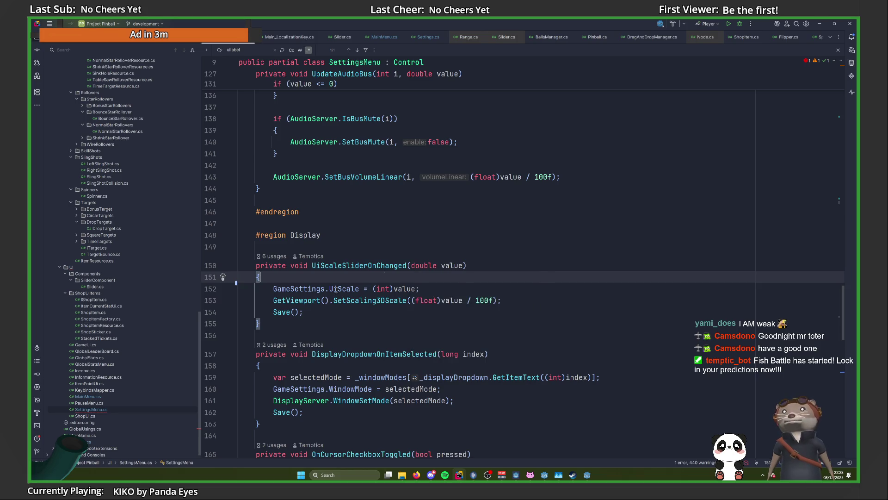
scroll(287, 289, "down", 3)
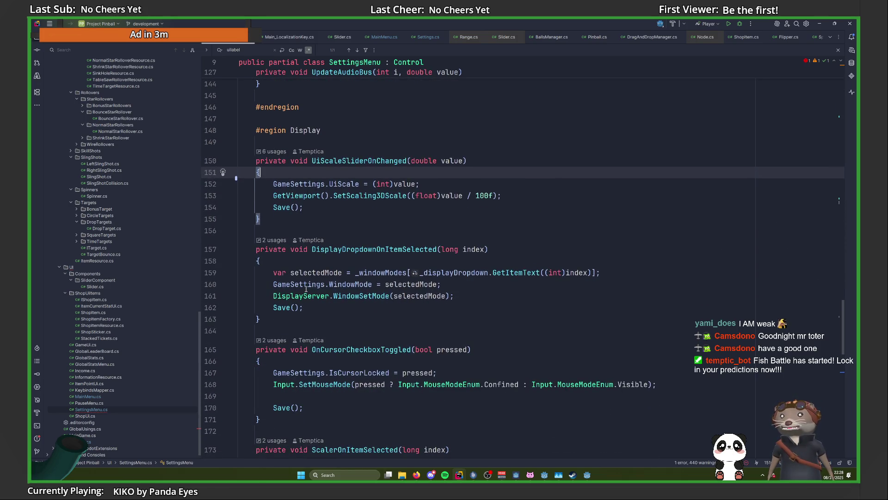
scroll(306, 289, "down", 7)
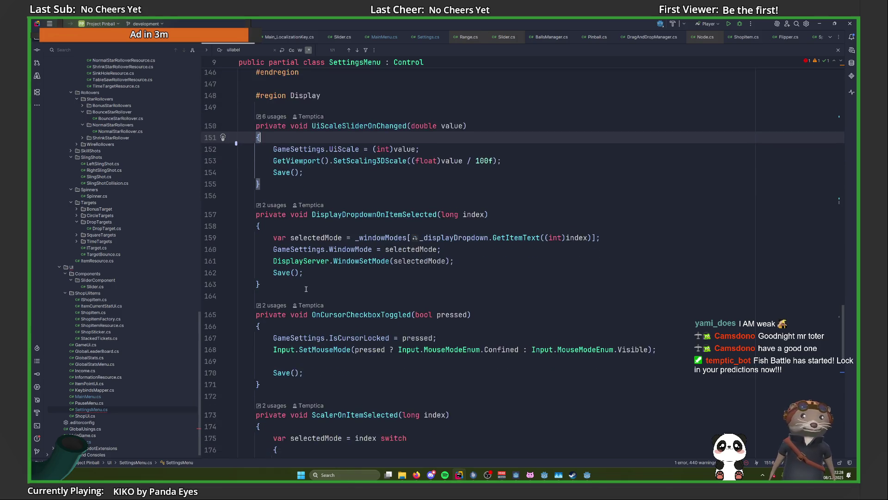
left_click_drag(416, 311, 446, 301)
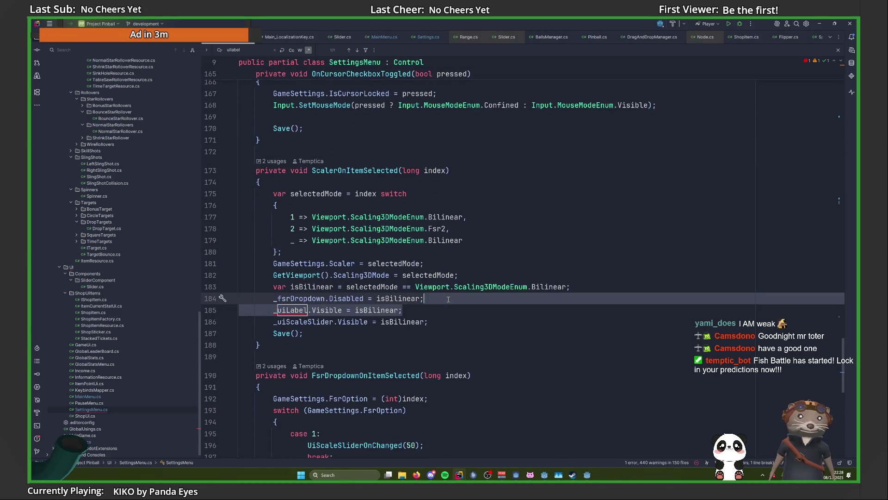
key("Delete")
Make the GameSettings property static via Alt+Enter, then build and run the game from Godot.
scroll(441, 294, "down", 13)
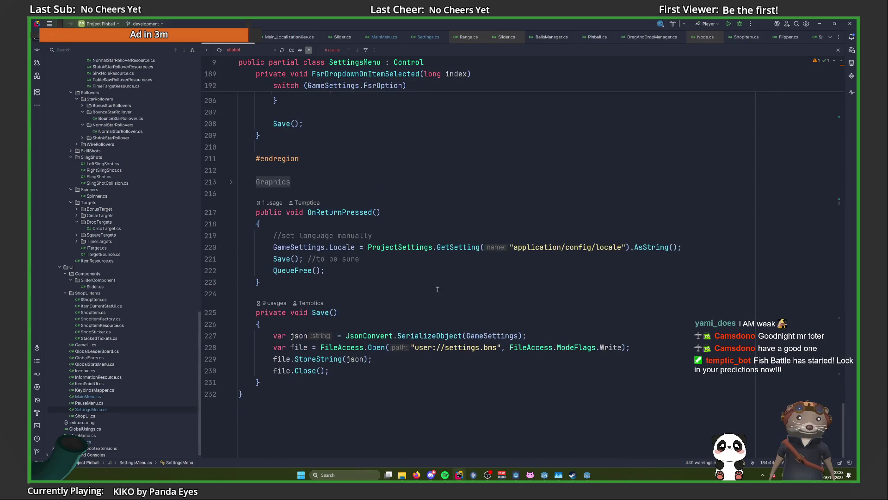
scroll(438, 289, "up", 14)
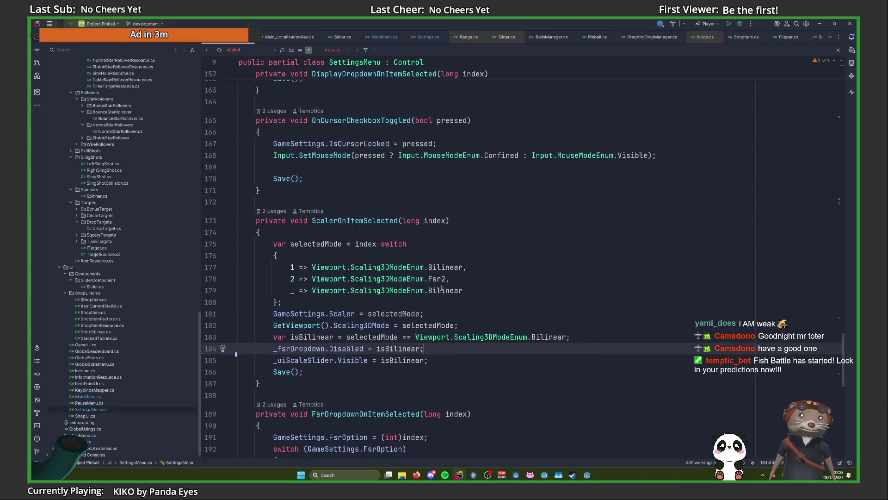
scroll(441, 289, "up", 20)
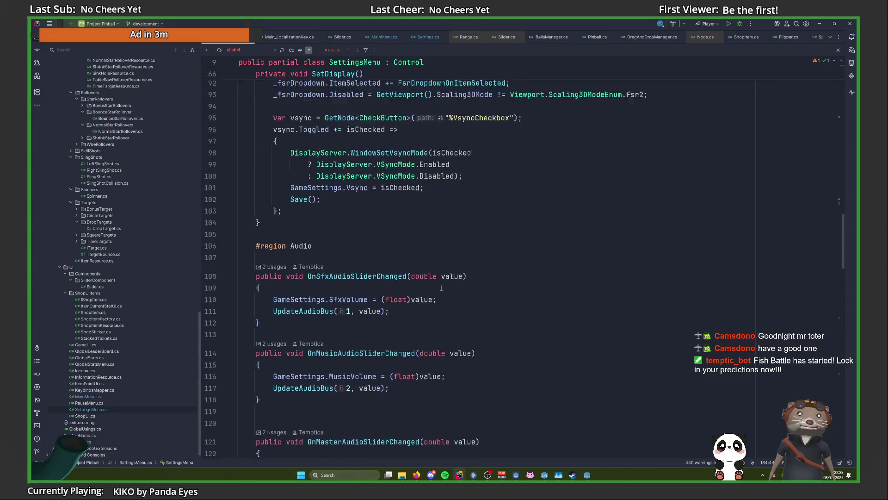
scroll(441, 289, "up", 20)
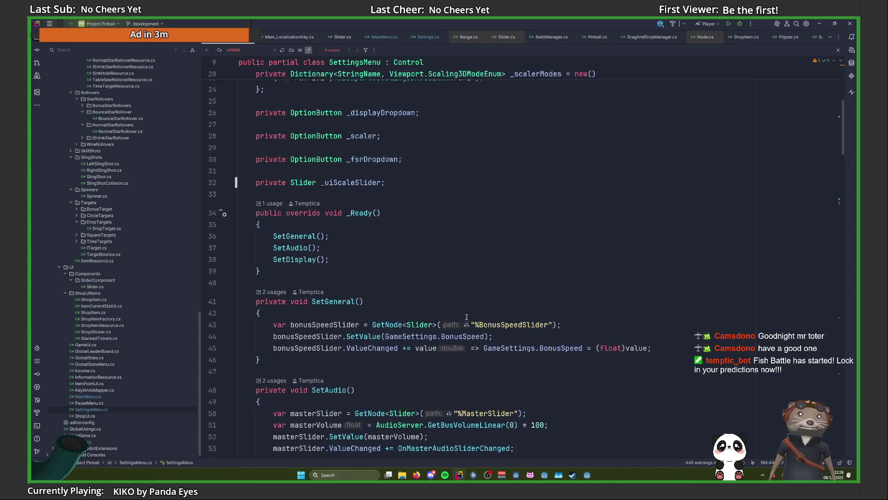
scroll(466, 317, "up", 8)
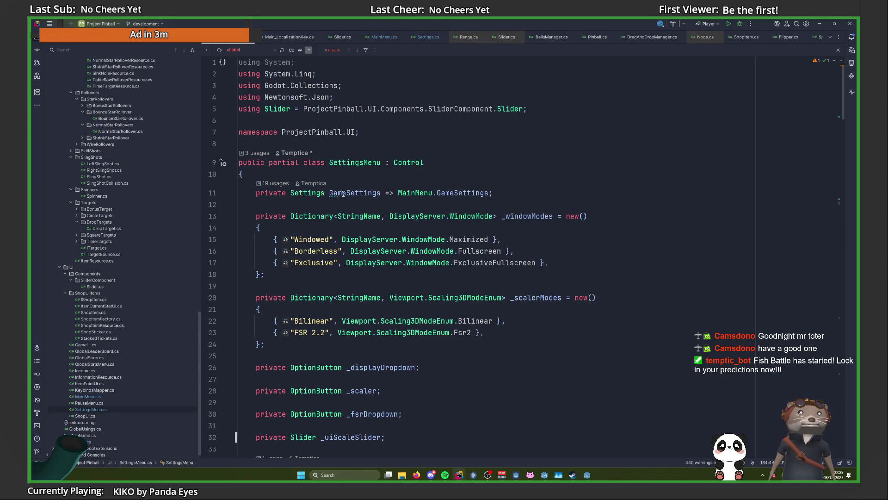
left_click(334, 192)
key("alt+Return")
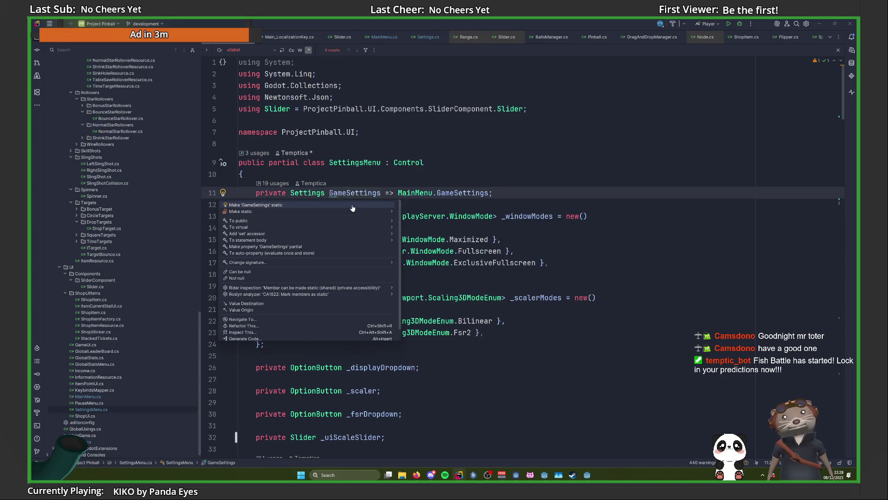
left_click(352, 205)
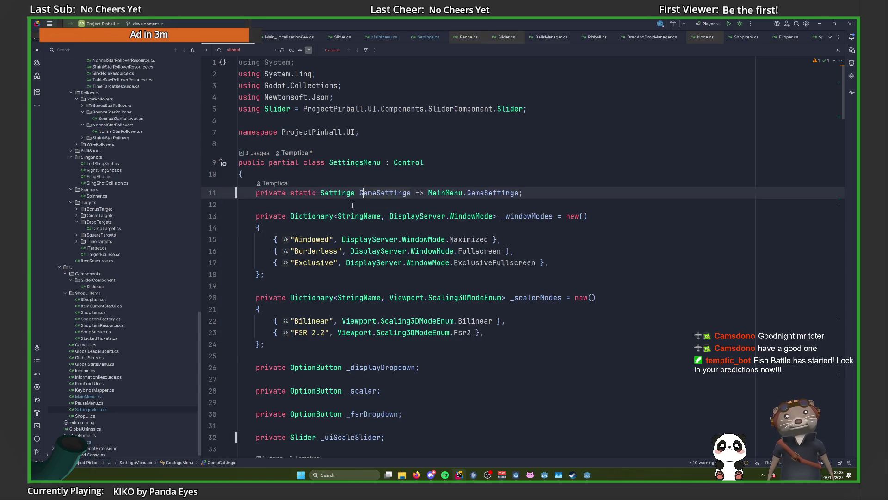
left_click(819, 23)
left_click(754, 32)
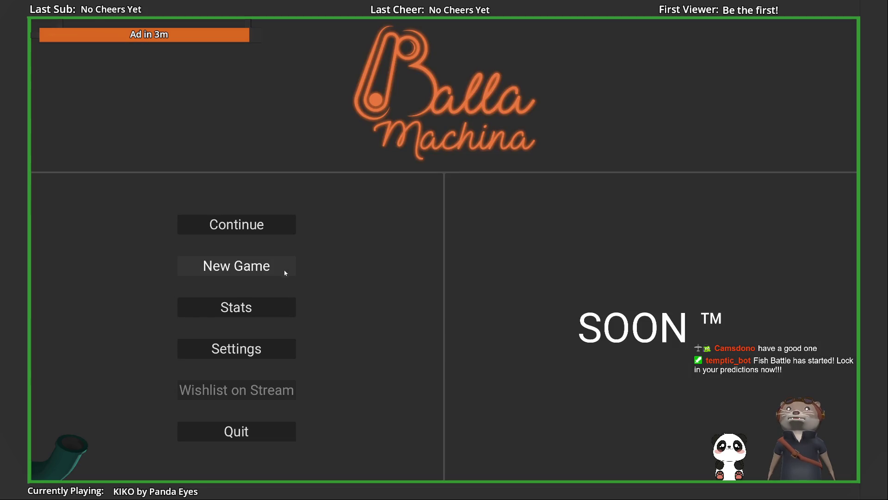
Start a new game, buy both 0-cost flippers, and pause.
left_click(261, 267)
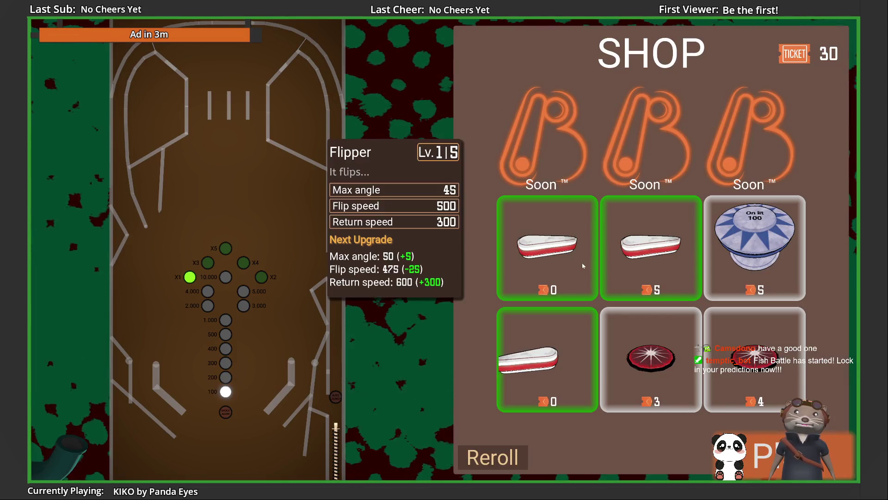
left_click(525, 252)
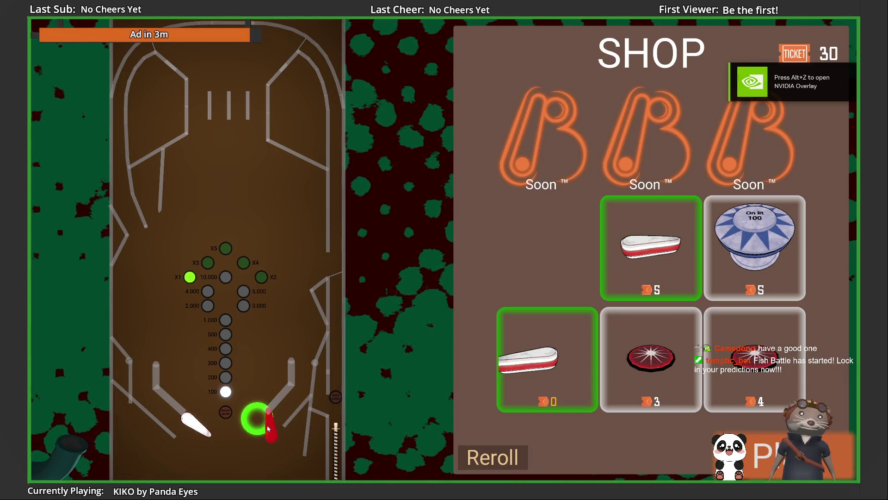
left_click(546, 358)
key("Escape")
In Display settings, switch the scaler to AMD FSR 2.2 and back to BILINEAR, then return.
left_click(446, 309)
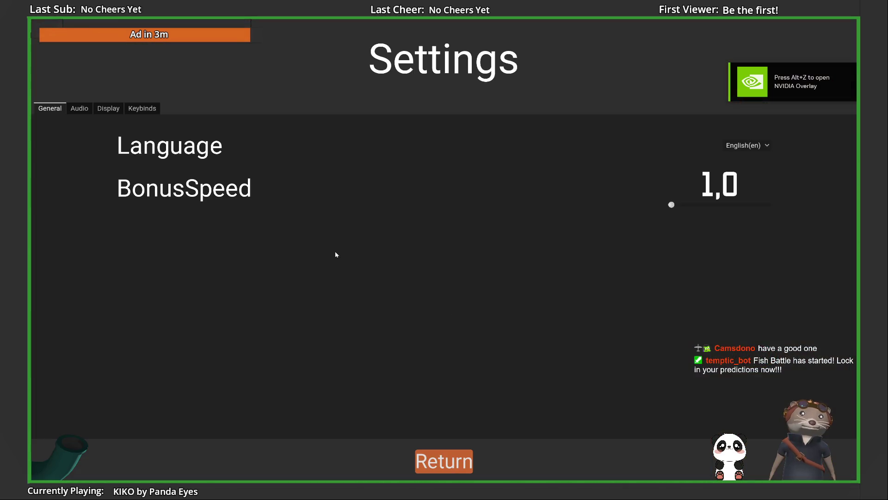
left_click(114, 110)
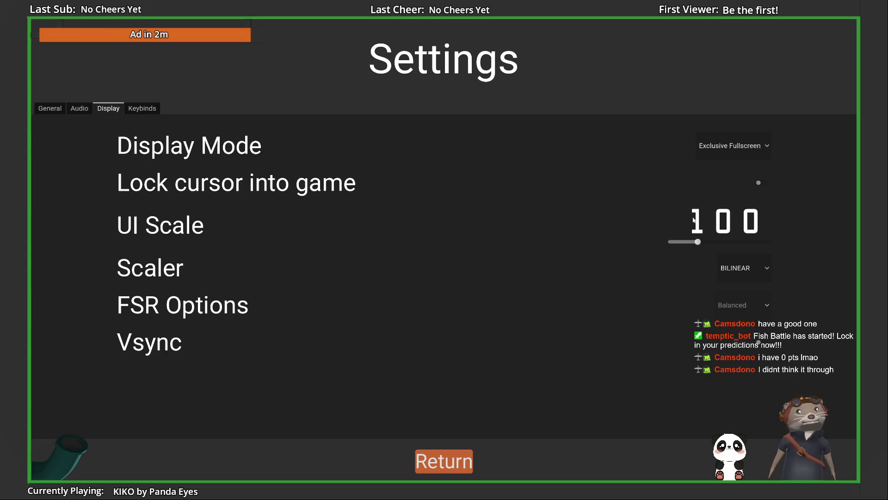
left_click(742, 268)
left_click(744, 309)
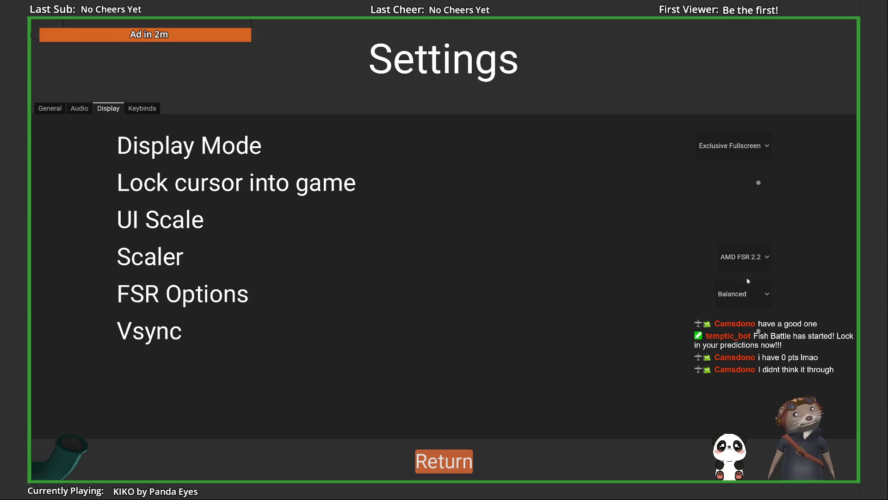
left_click(749, 261)
left_click(746, 296)
left_click(747, 267)
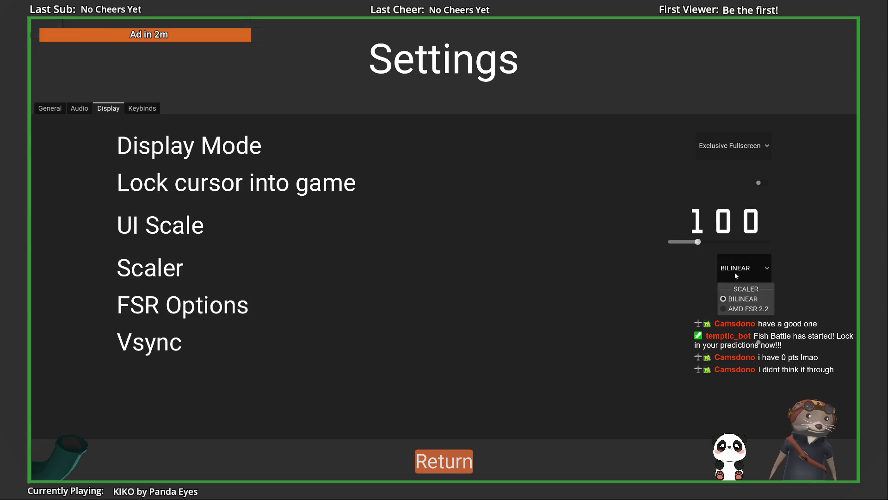
left_click(745, 308)
left_click(749, 263)
left_click(745, 287)
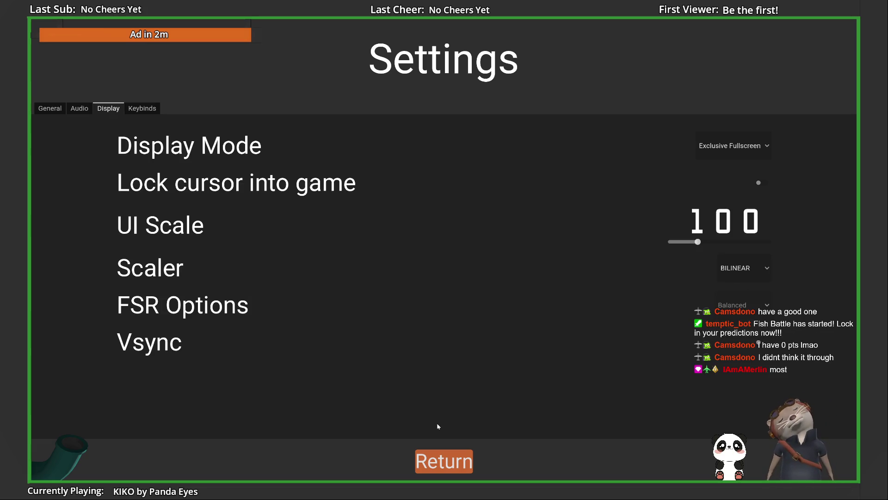
left_click(445, 460)
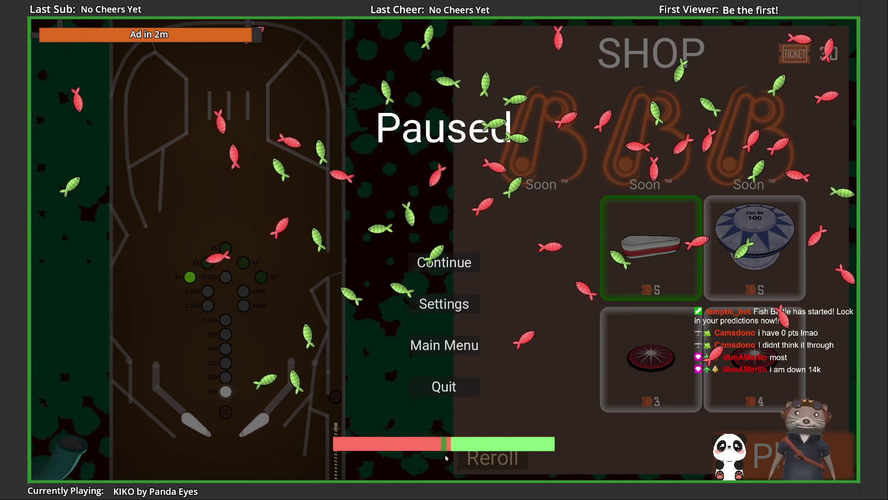
Stop the game and open the listed debugger warning's source in Rider.
left_click(442, 387)
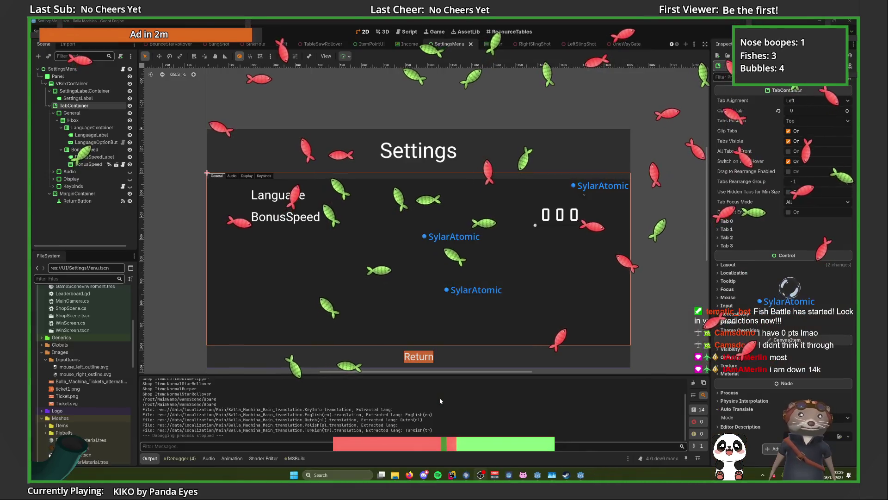
left_click(180, 457)
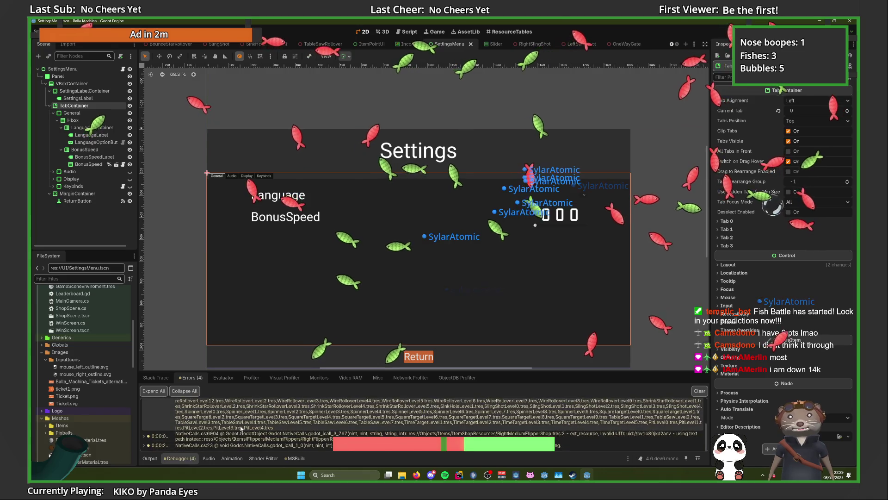
double_click(248, 423)
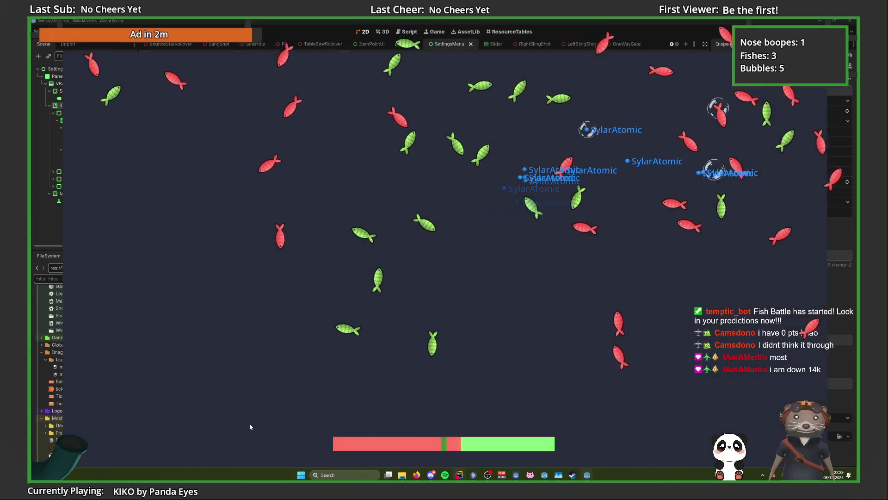
Delete the GD.PushWarning call and its leftover lines in ResourceLoaderHelper.cs, then return to Godot.
left_click_drag(296, 259, 385, 184)
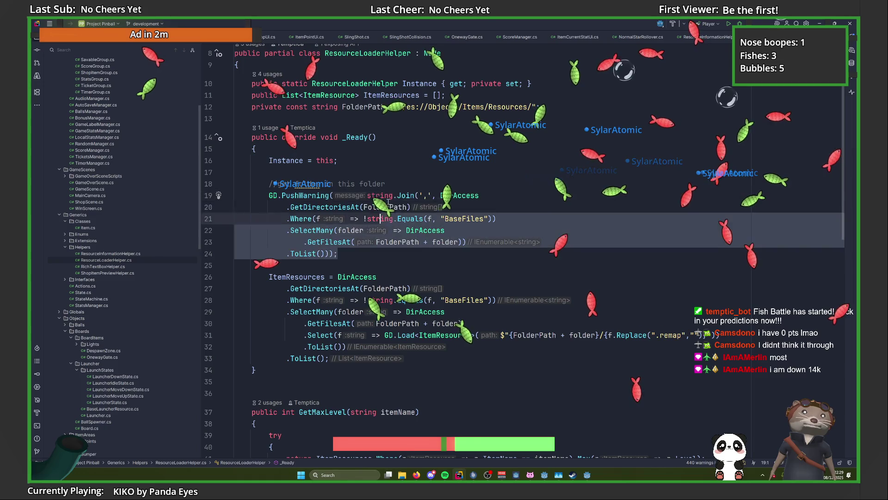
key("BackSpace")
key("shift+Home")
key("BackSpace")
key("BackSpace")
key("BackSpace")
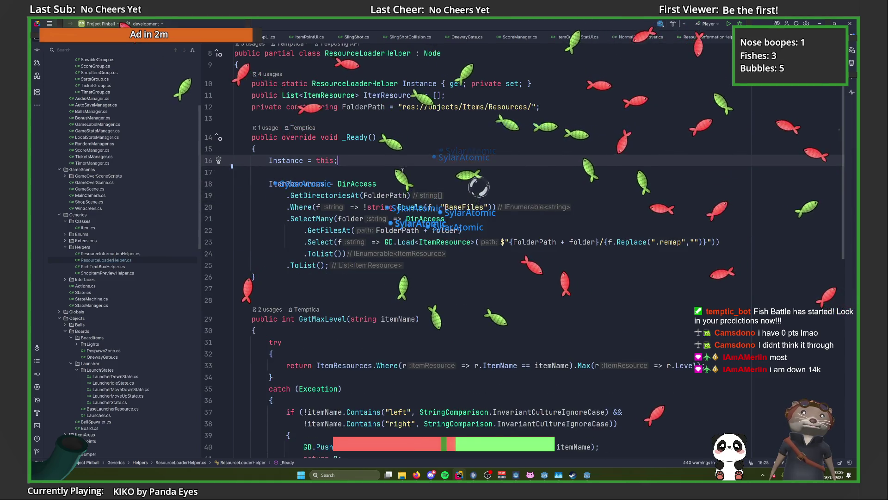
key("alt+Tab")
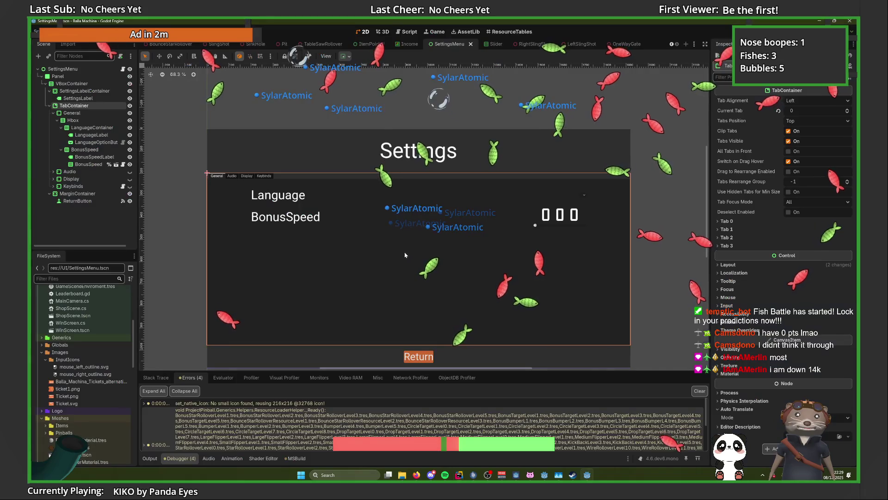
Export the Balla Machina Windows preset as BallaMachina.exe, overwriting the existing executable.
left_click(61, 31)
left_click(69, 67)
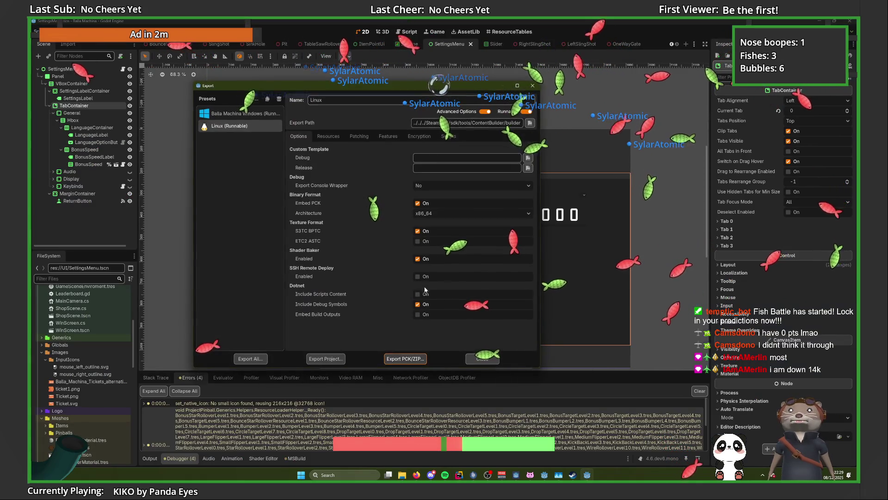
left_click(241, 113)
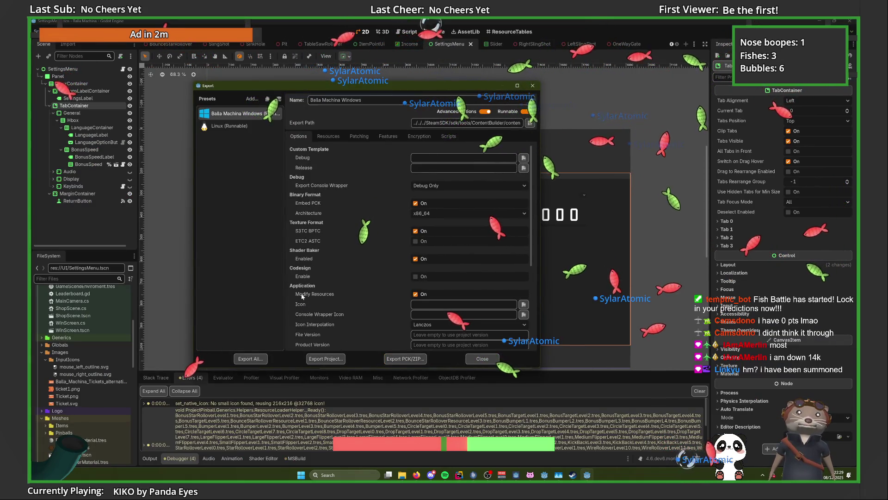
left_click(325, 358)
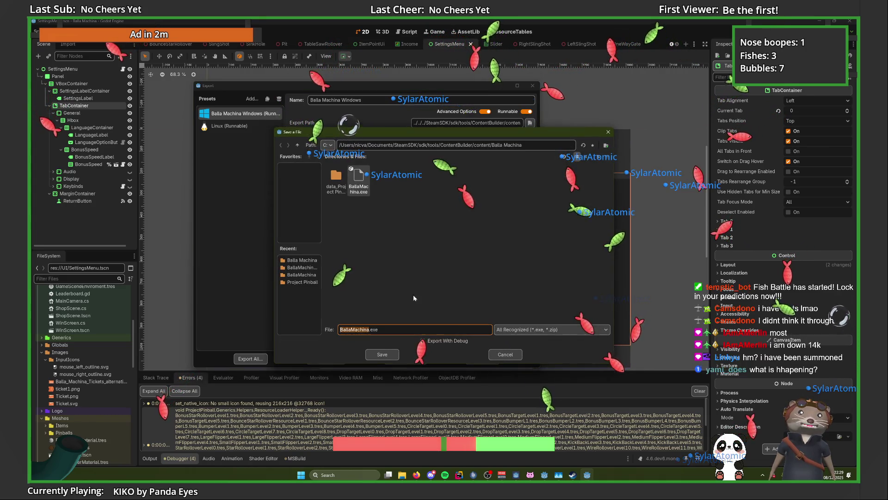
left_click(382, 354)
left_click(391, 260)
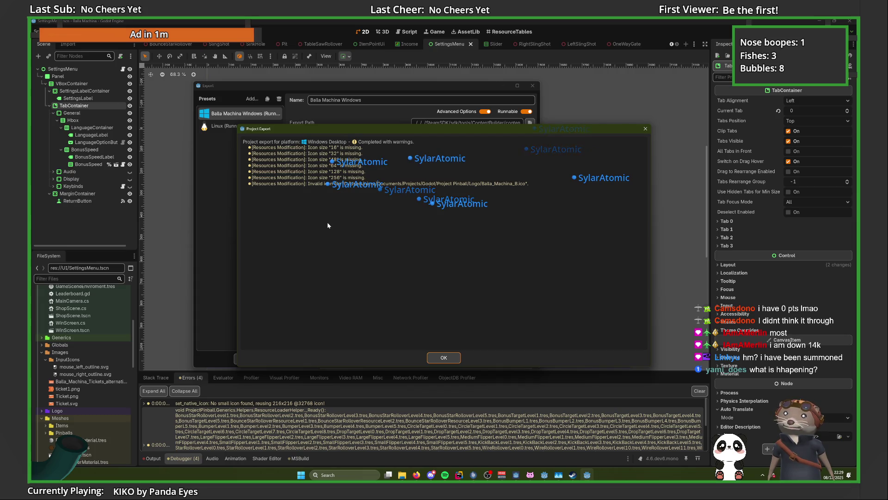
left_click(443, 358)
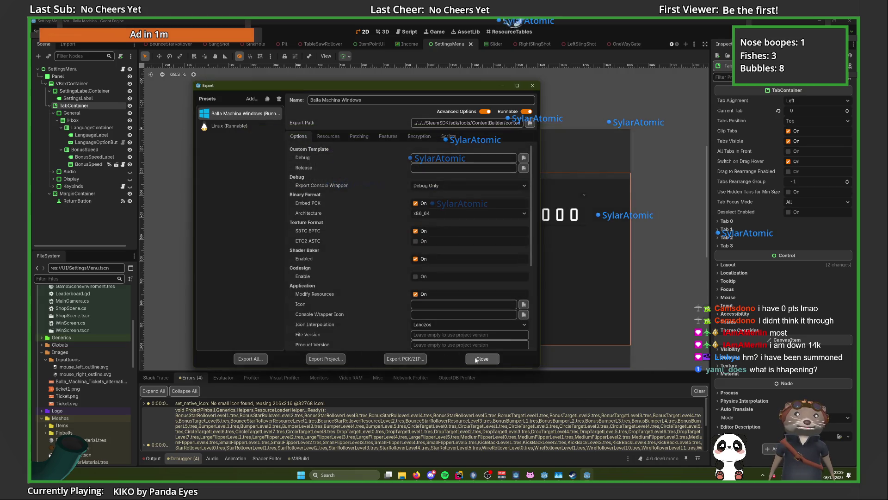
Export the Linux (Runnable) preset into builder_linux, overwriting the old build, and close the Export window.
left_click(249, 127)
left_click(326, 359)
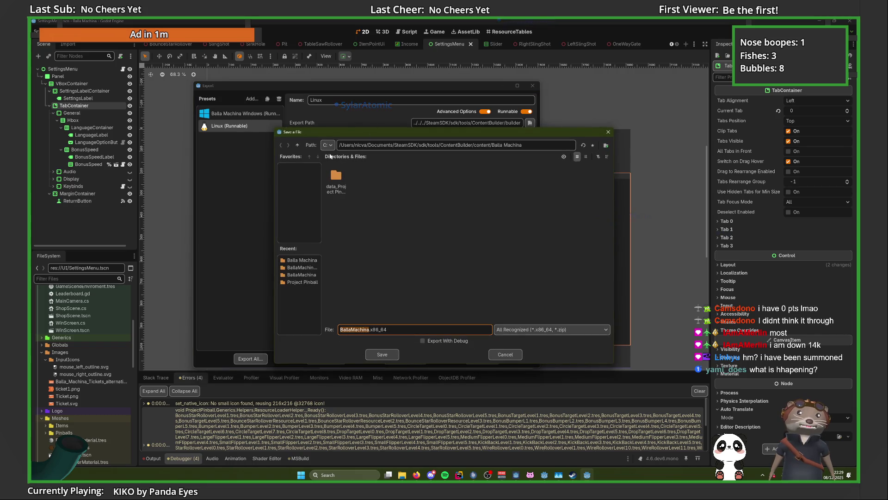
left_click(297, 144)
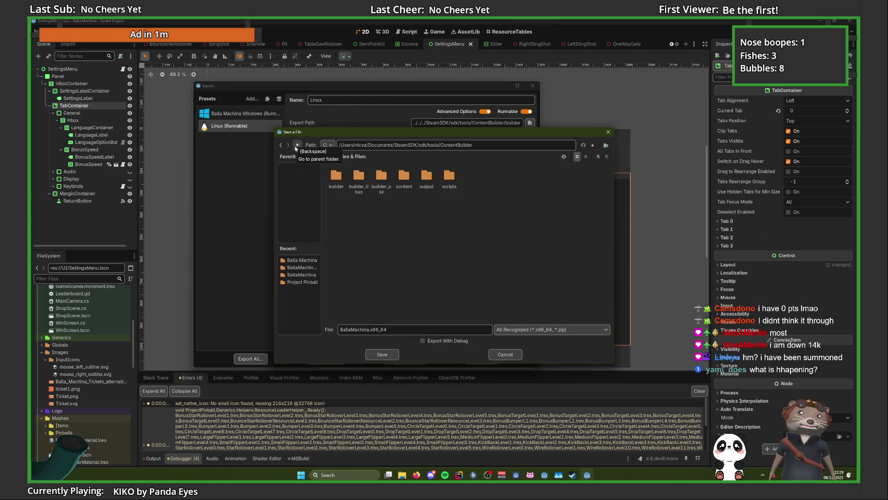
double_click(358, 178)
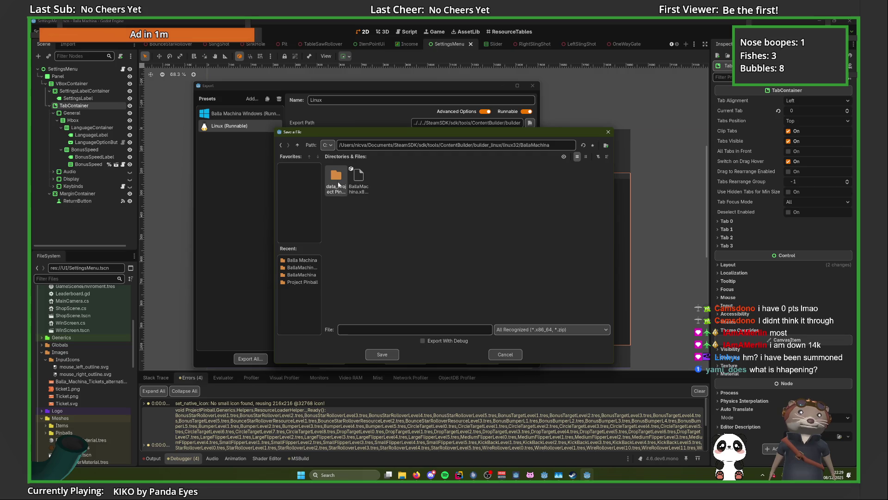
left_click(383, 355)
left_click(386, 260)
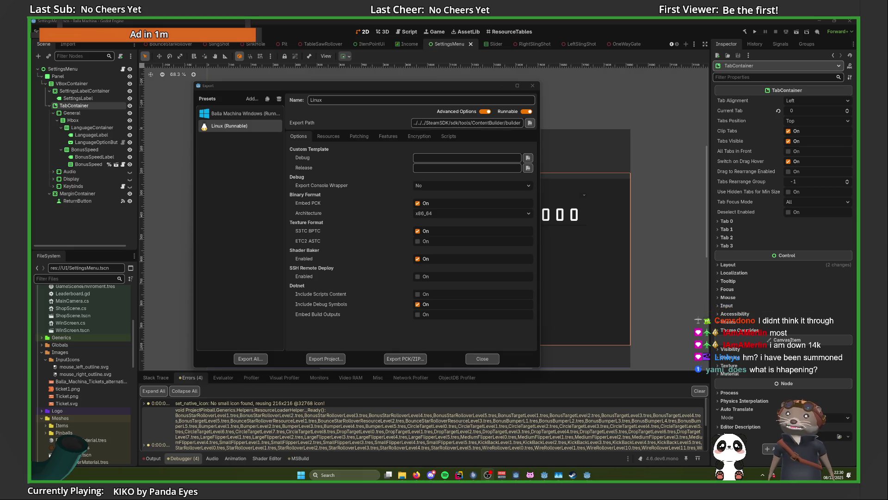
left_click(481, 360)
In SteamPipe Build Uploader, append '.1' to the build description version and upload.
left_click(587, 475)
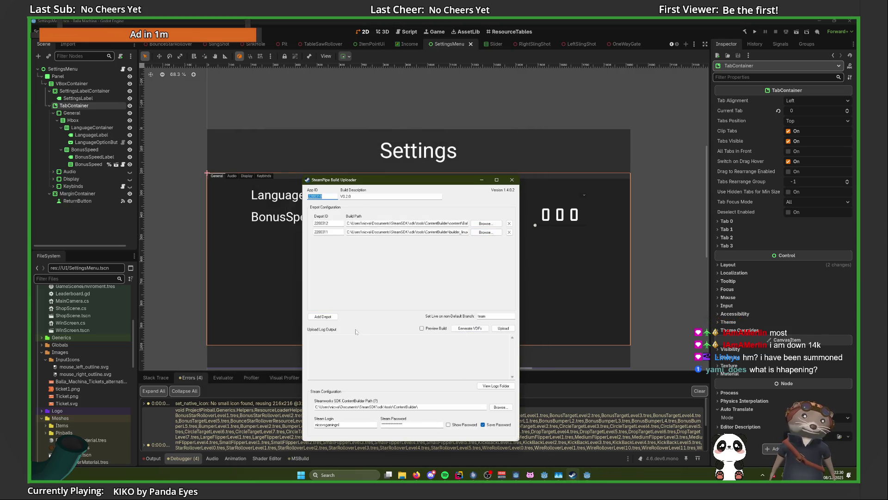
left_click(497, 329)
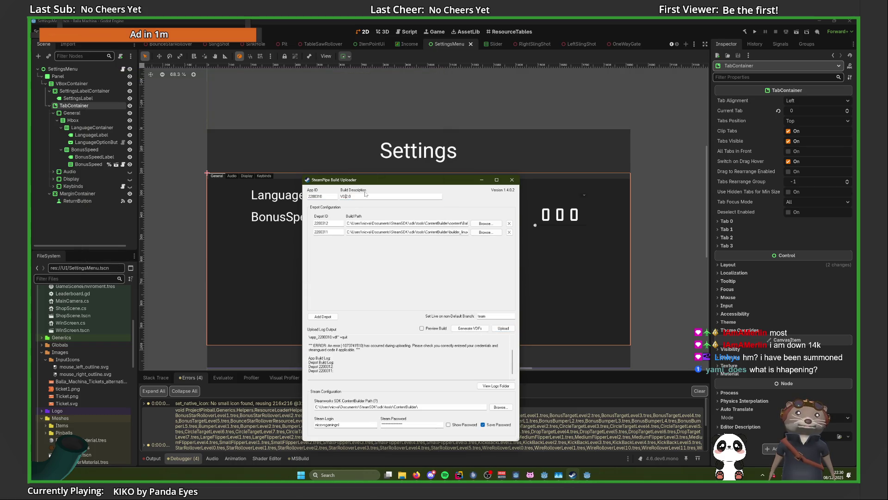
type(".1")
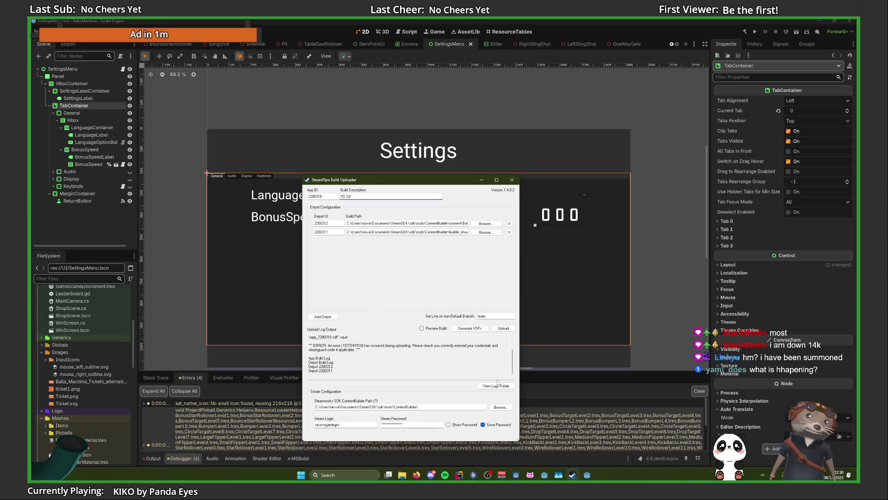
left_click(504, 330)
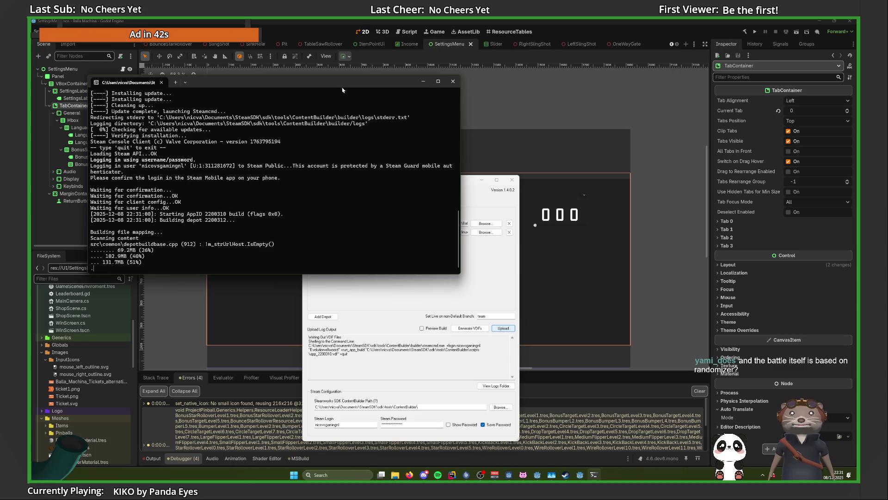
Minimize the SteamCMD console while it uploads the first depot.
left_click(423, 80)
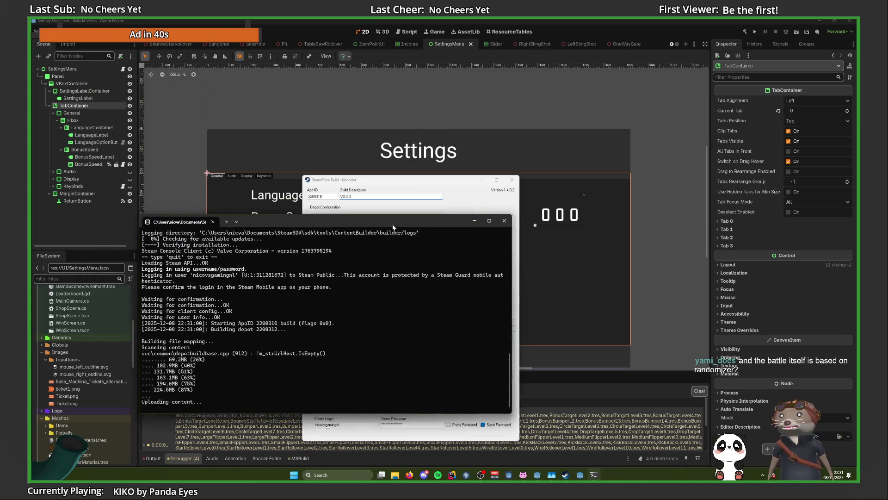